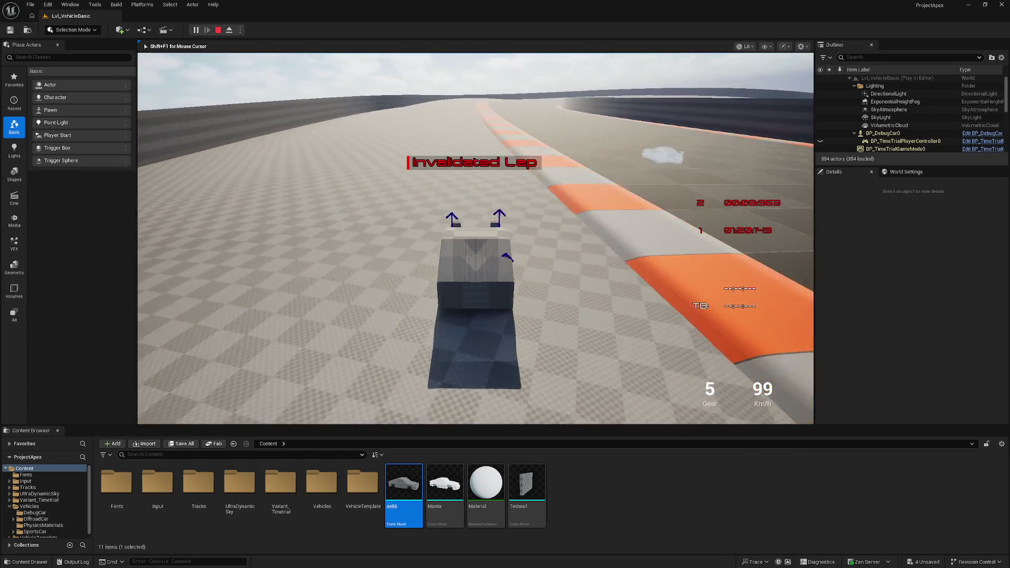
- Stop the Lvl_VehicleBasic test drive and return to the level editor viewport
key(Escape)
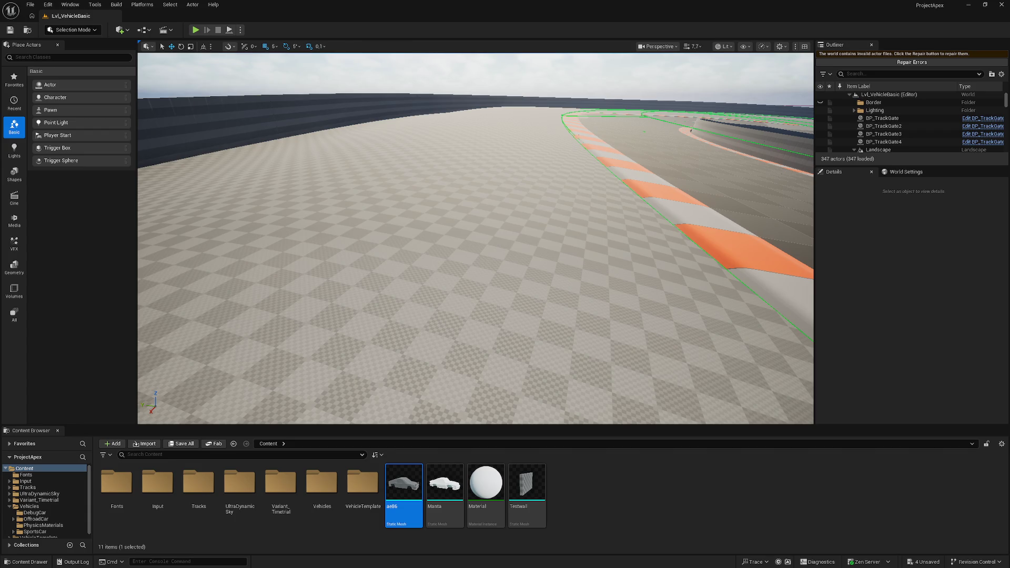
- Fly the viewport camera upward and pitch down to look over the winding race track
mouse_move(446, 482)
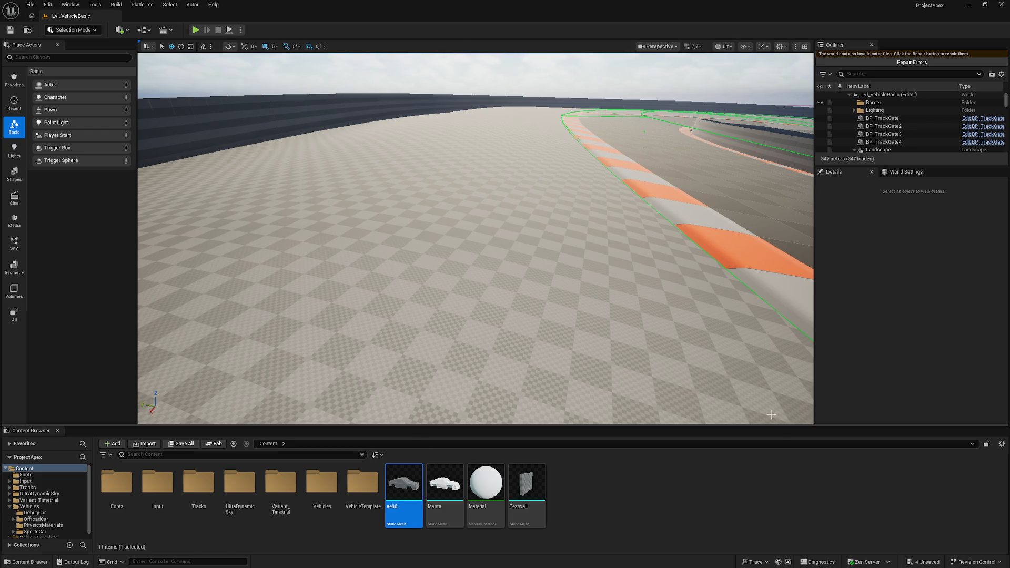
mouse_move(497, 325)
mouse_down()
mouse_move(505, 421)
mouse_move(474, 271)
mouse_up()
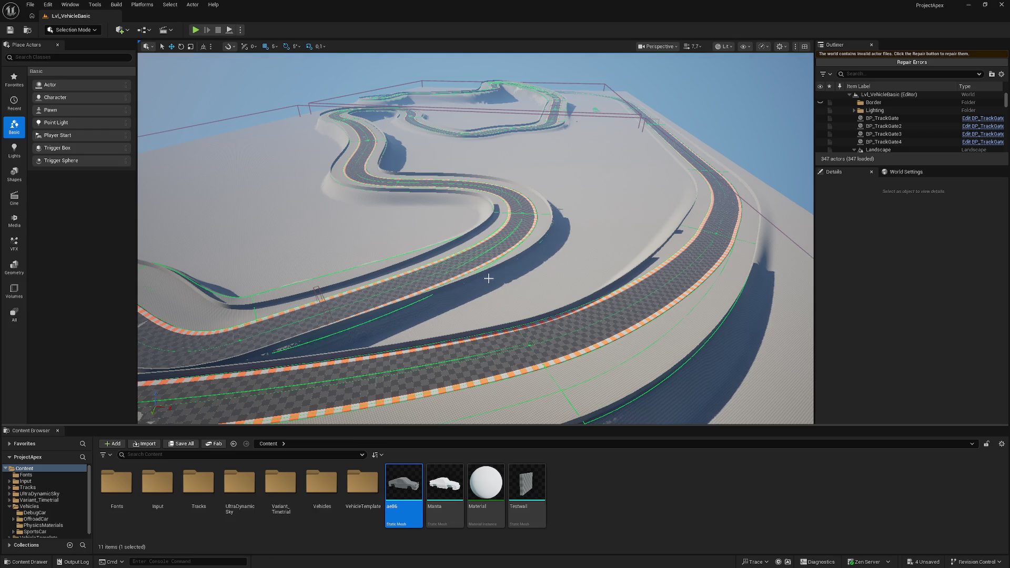
- Rotate the viewport camera leftward to show more of the track's curves
drag(489, 278, 463, 279)
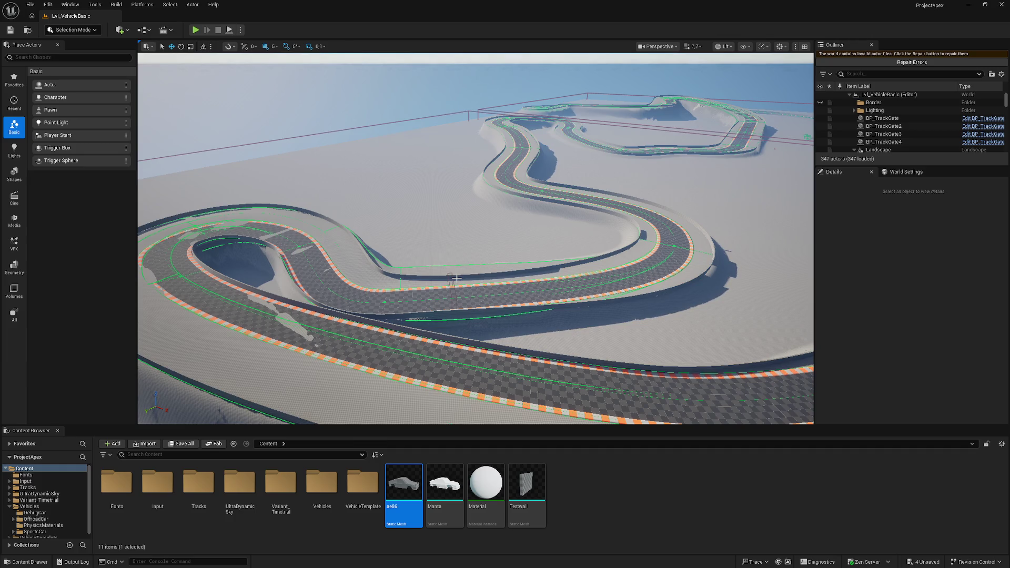
- Fly toward the left hairpin, raise camera speed, and pull back to frame the whole circuit
drag(391, 232, 397, 210)
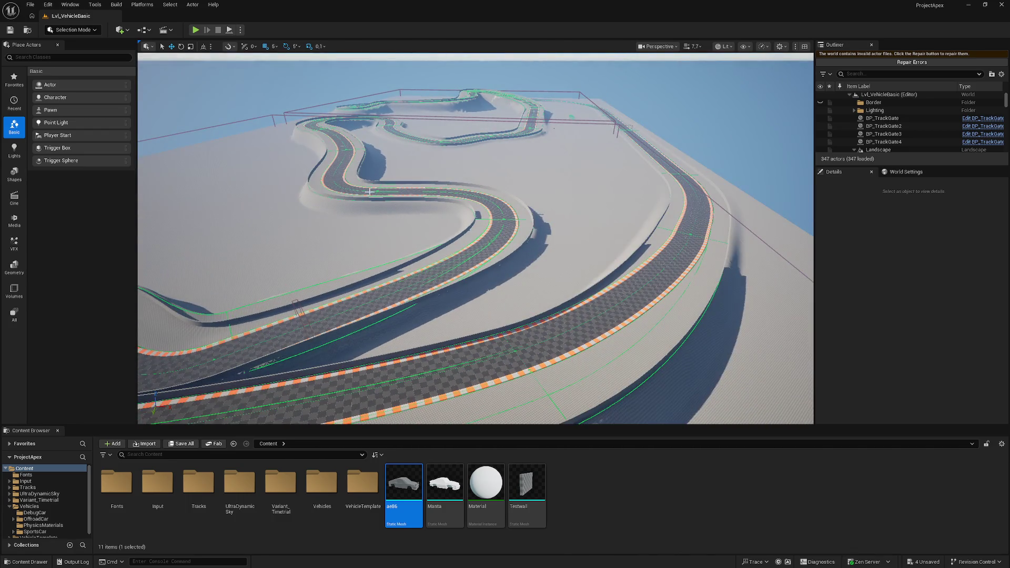
drag(292, 211, 289, 217)
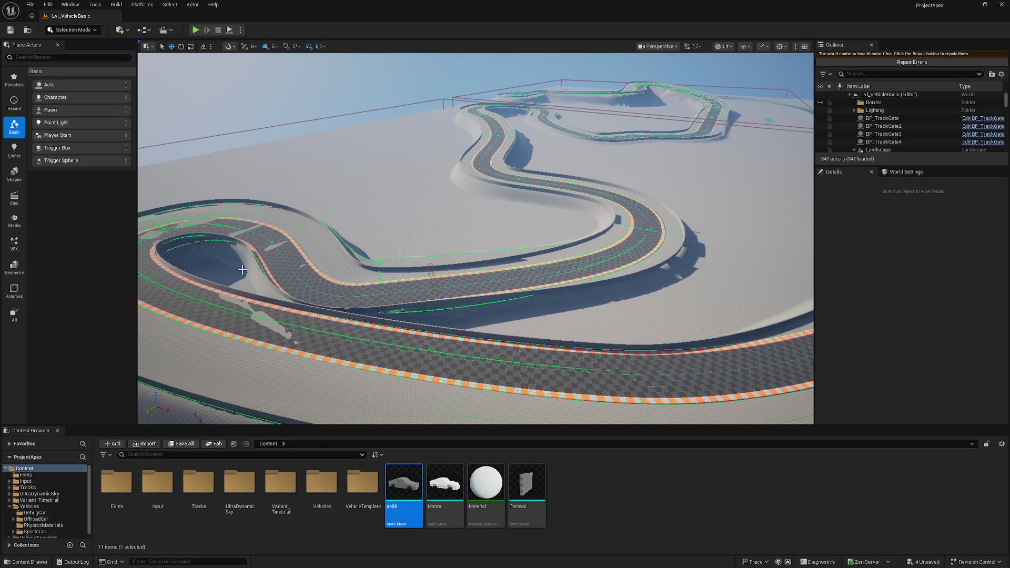
mouse_move(242, 269)
mouse_down()
mouse_move(233, 232)
mouse_move(246, 213)
mouse_move(251, 231)
mouse_up()
scroll(476, 238, up, 2)
scroll(475, 238, up, 4)
drag(614, 337, 614, 337)
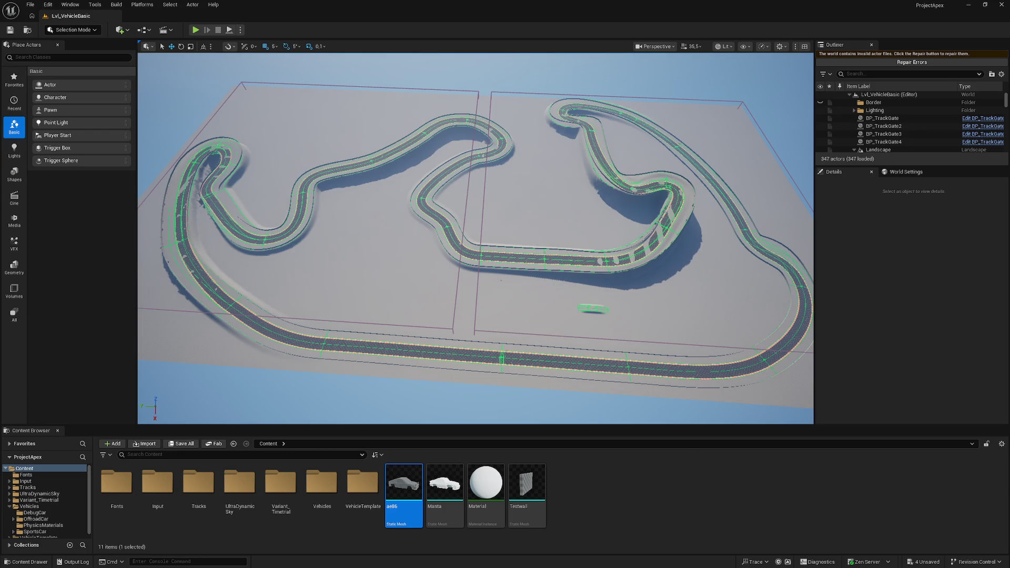
- Minimize the Unreal and Blender windows and open the 'ideas' file in Affinity Photo 2
click(968, 5)
click(966, 6)
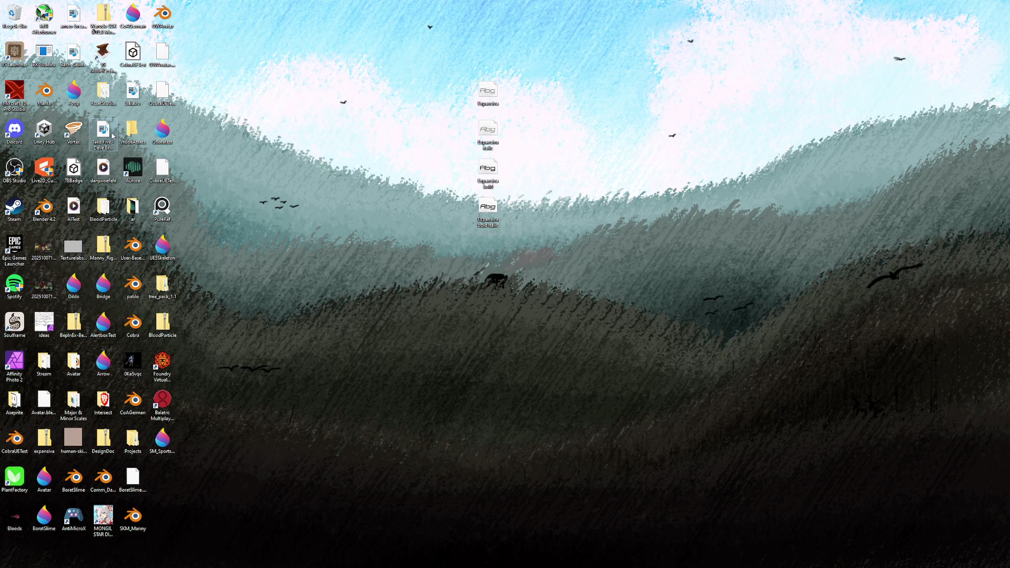
click(44, 325)
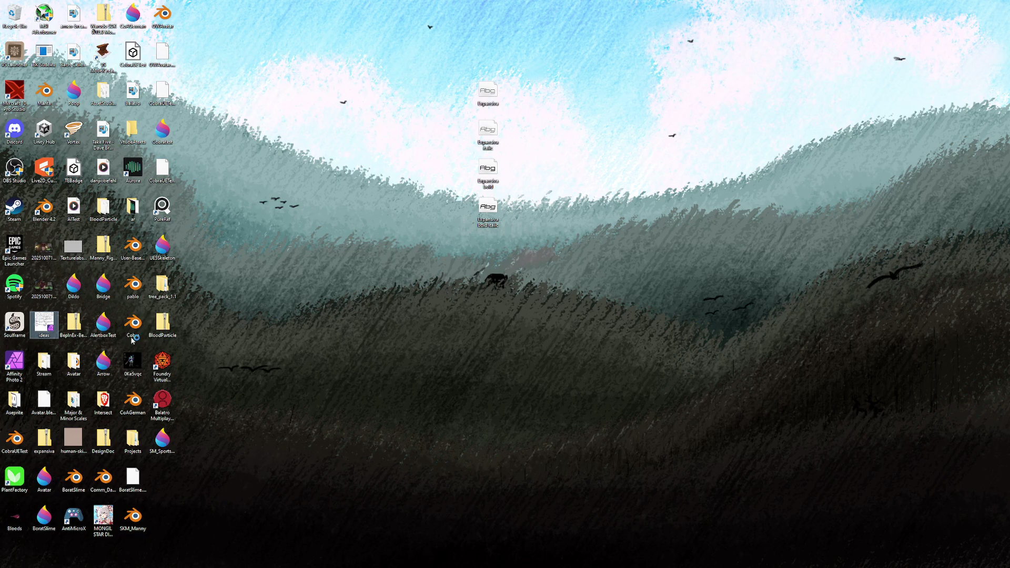
double_click(52, 330)
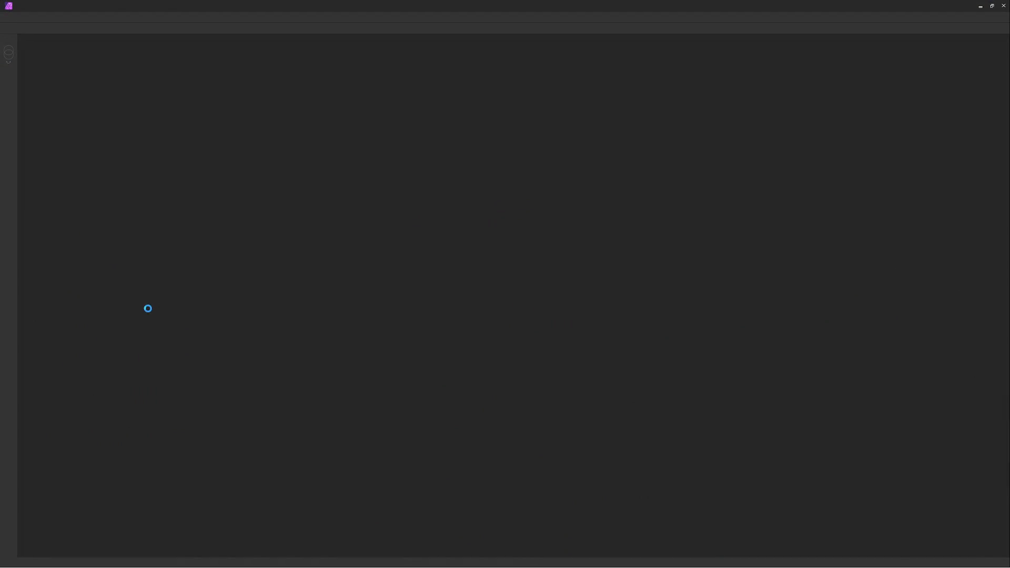
click(483, 296)
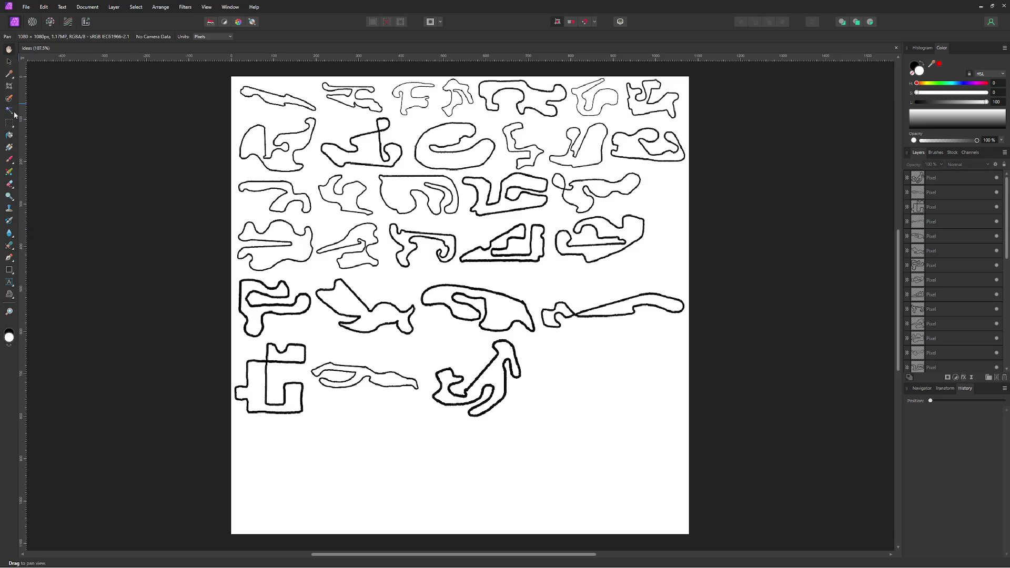
- With the Paint Brush, start a new track right of the bottom row with a straight section curving down-left
click(9, 160)
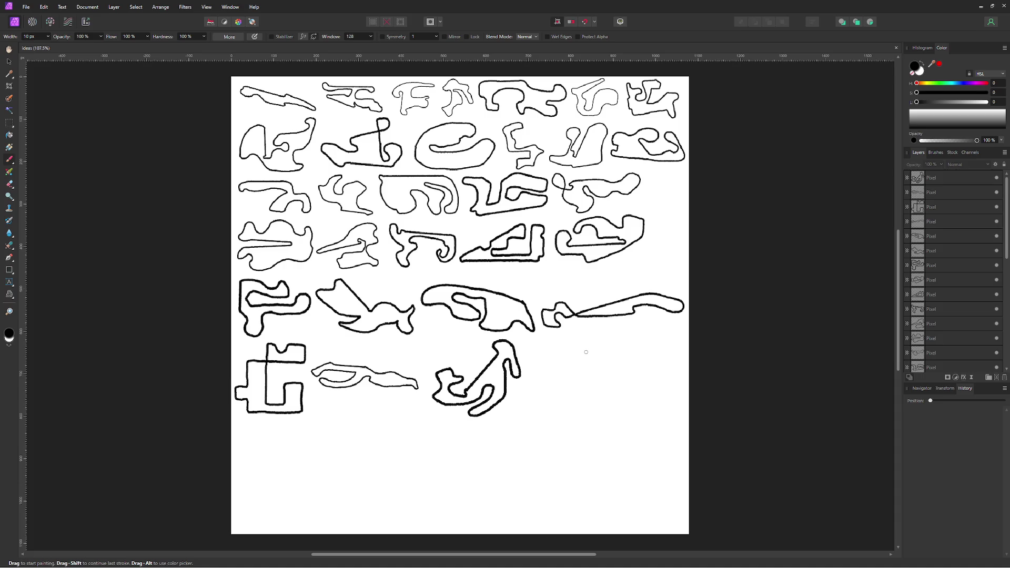
click(586, 351)
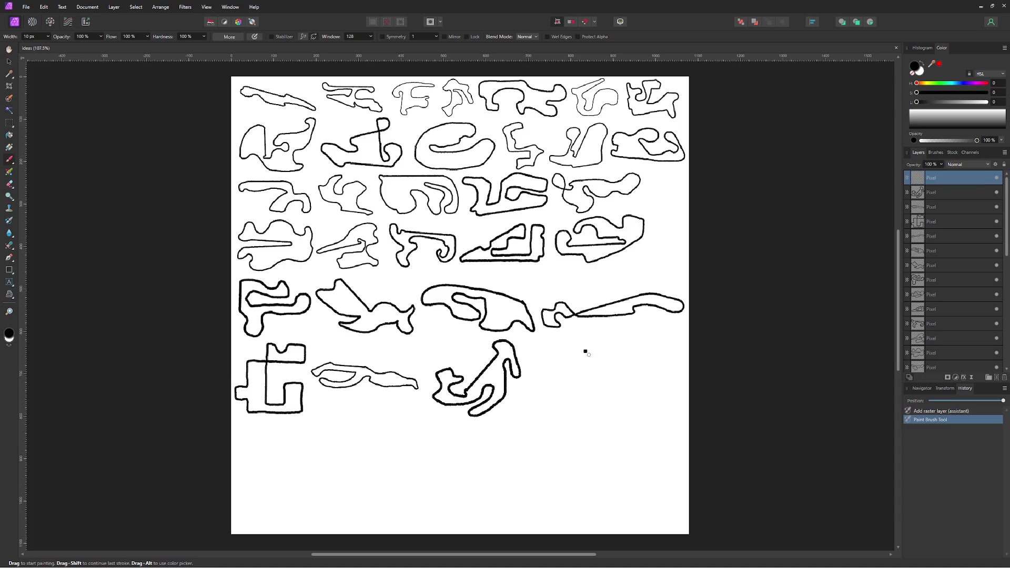
shift+click(609, 373)
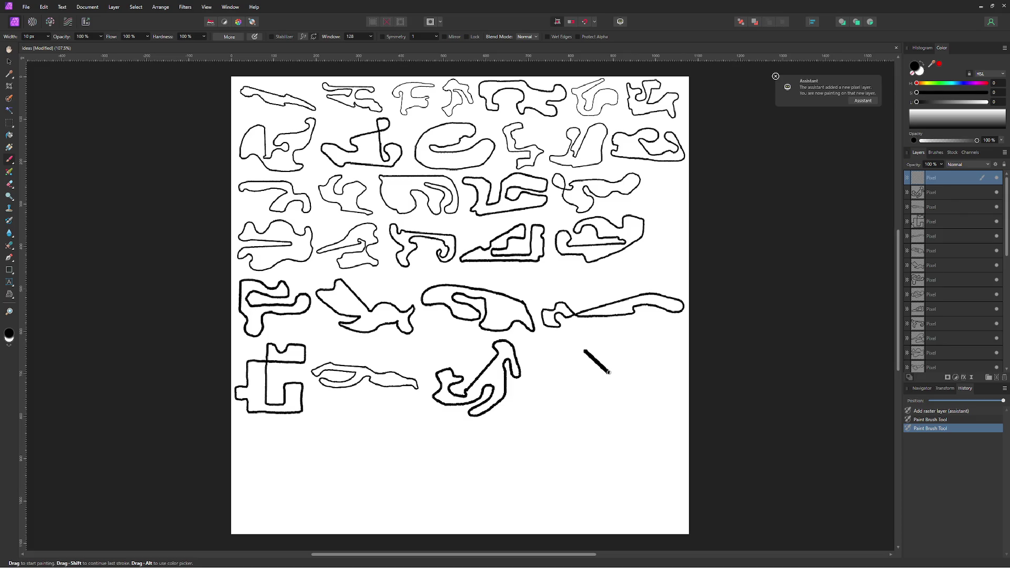
mouse_move(610, 373)
mouse_down()
mouse_move(588, 371)
mouse_move(597, 389)
mouse_up()
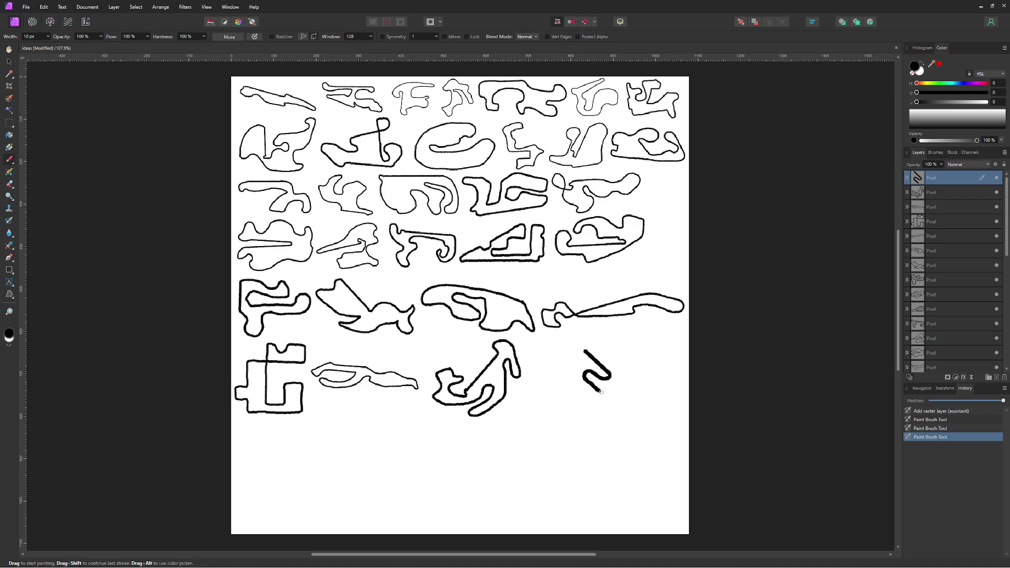
- Extend the track outline with a right bend, run it downward, then sweep it back up and left
drag(602, 392, 621, 397)
drag(623, 399, 626, 417)
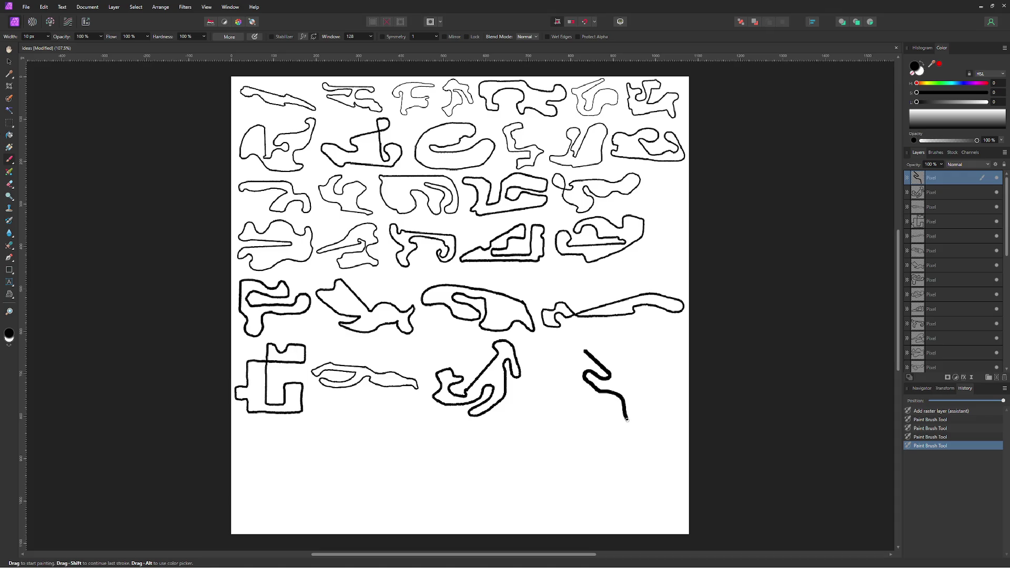
mouse_move(627, 420)
mouse_down()
mouse_move(637, 443)
mouse_move(624, 443)
mouse_up()
drag(622, 442, 619, 439)
drag(618, 438, 558, 408)
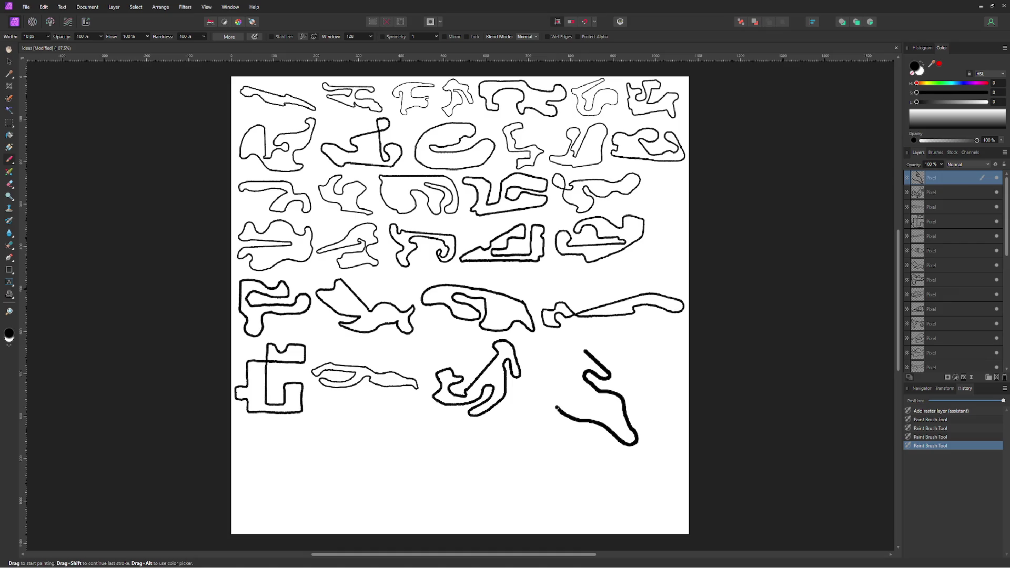
- Carry the stroke up to its starting point to close the loop, then thicken the thin first section
drag(557, 407, 555, 404)
drag(556, 404, 557, 379)
mouse_move(556, 380)
mouse_down()
mouse_move(552, 356)
mouse_move(571, 345)
mouse_up()
mouse_move(572, 345)
mouse_down()
mouse_move(563, 359)
mouse_move(583, 353)
mouse_up()
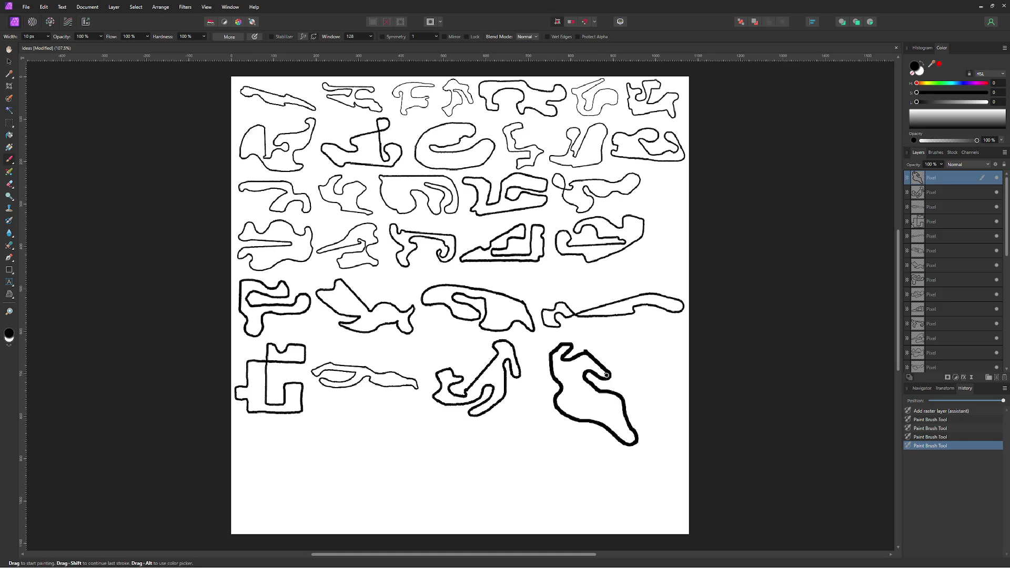
drag(607, 375, 581, 351)
click(551, 314)
drag(303, 178, 304, 177)
drag(399, 228, 398, 227)
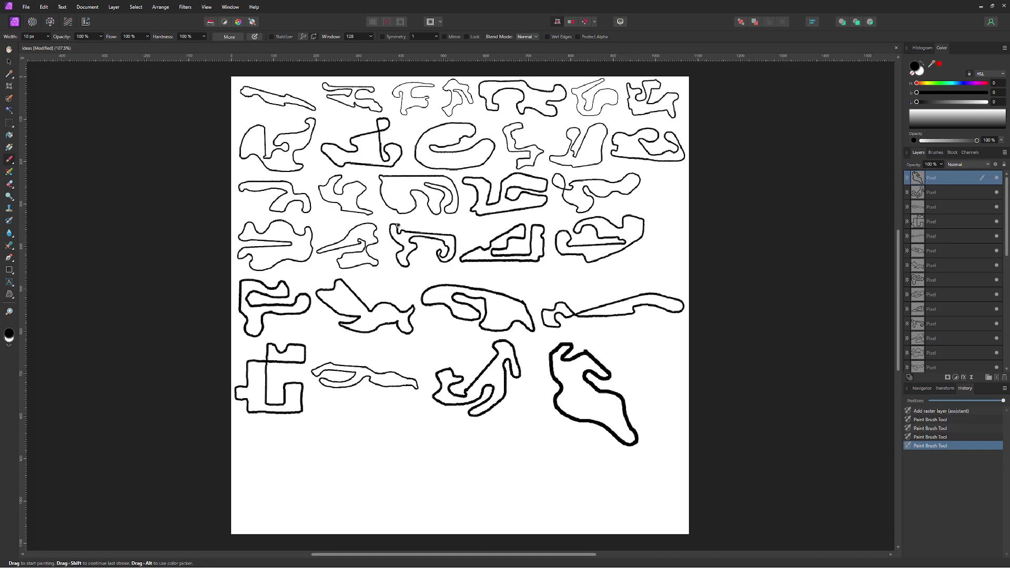